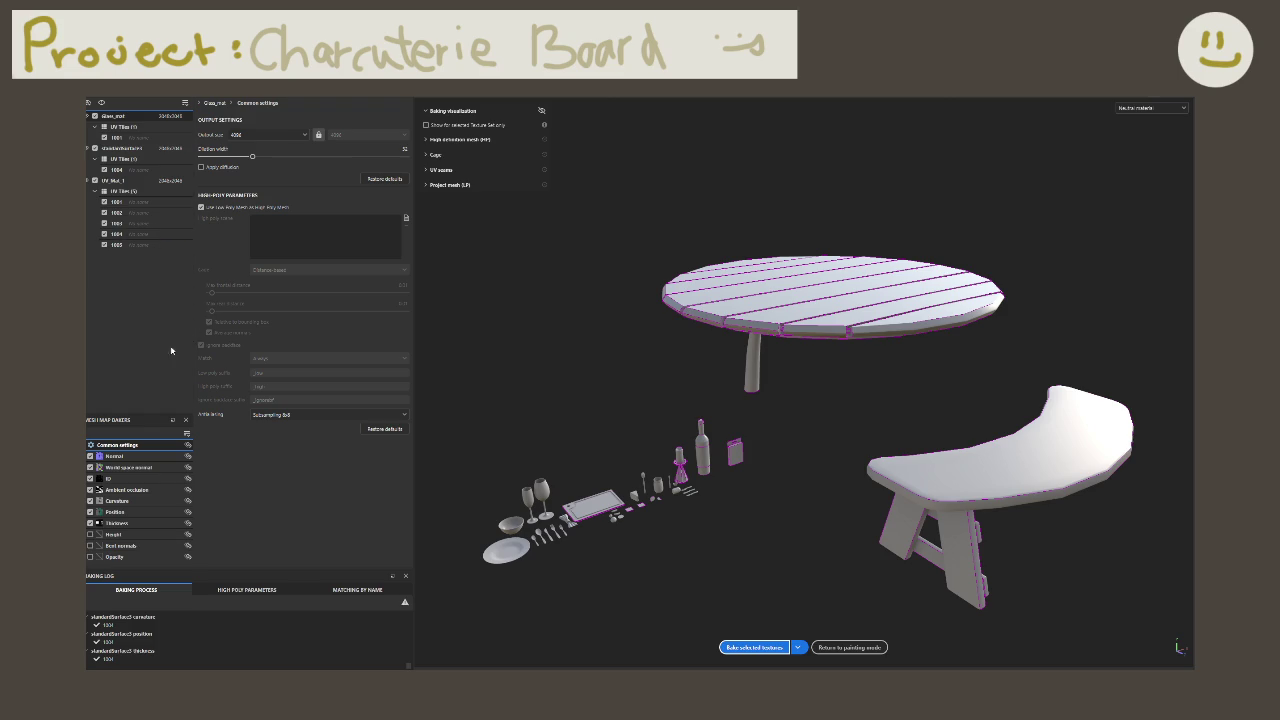
Step: Return from baking to the painting view and orbit in to the bench and wine glasses
click(849, 647)
mouse_move(410, 264)
alt+mouse_down()
mouse_move(422, 214)
mouse_move(561, 232)
mouse_move(728, 378)
mouse_move(726, 346)
mouse_move(520, 280)
mouse_move(451, 281)
mouse_move(615, 302)
alt+mouse_up()
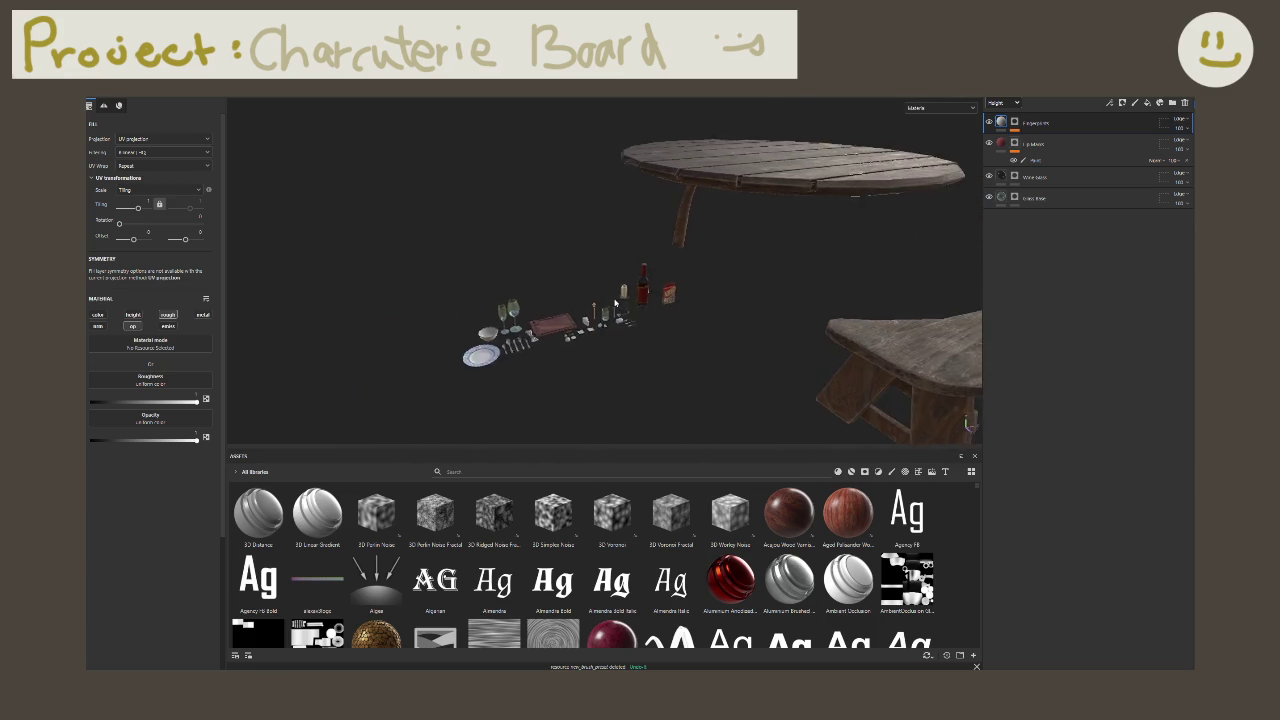
scroll(615, 302, up, 3)
scroll(600, 305, up, 3)
scroll(590, 310, up, 3)
scroll(572, 315, up, 3)
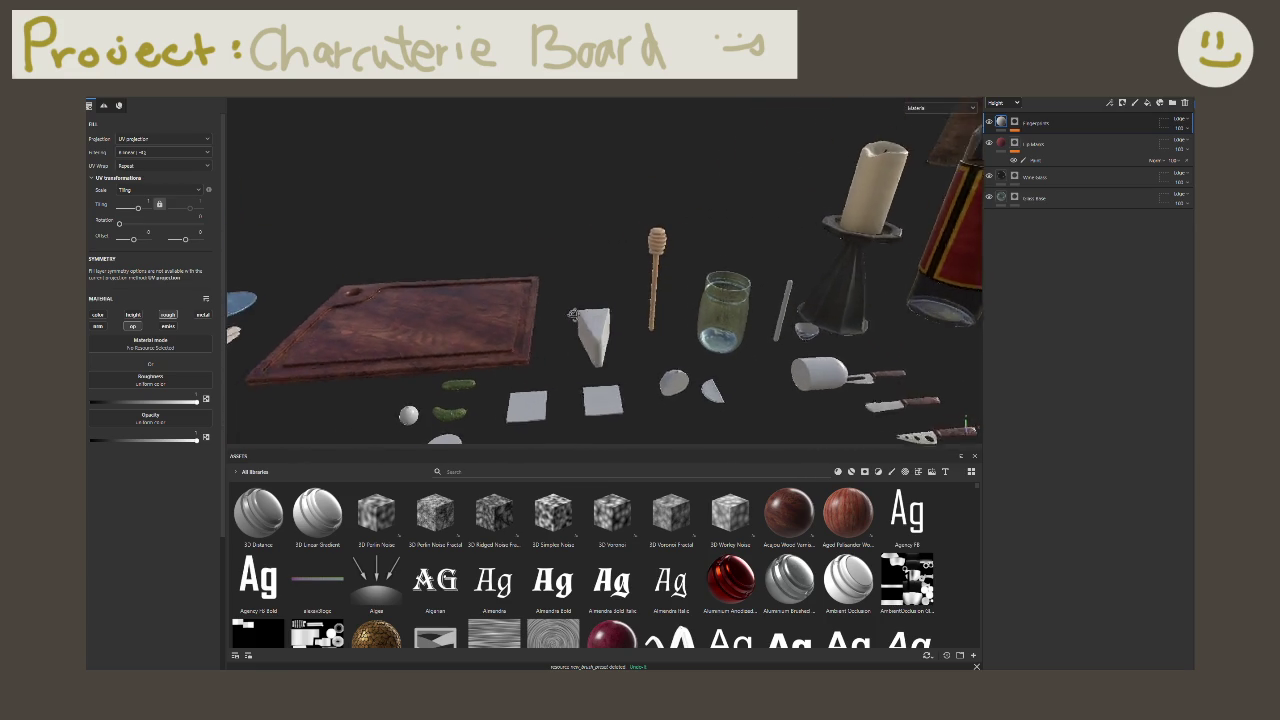
alt+drag(572, 315, 588, 265)
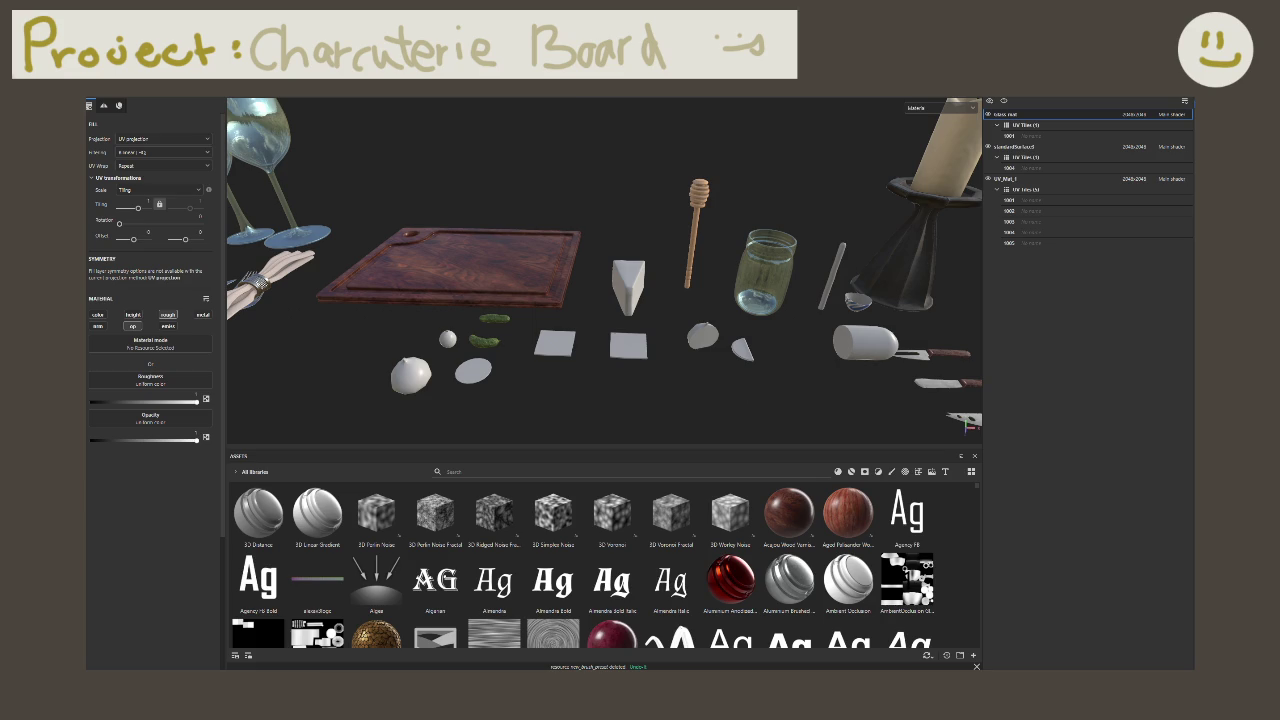
Step: Select the standardSurface1 texture set and toggle its visibility to see which objects it holds
click(995, 147)
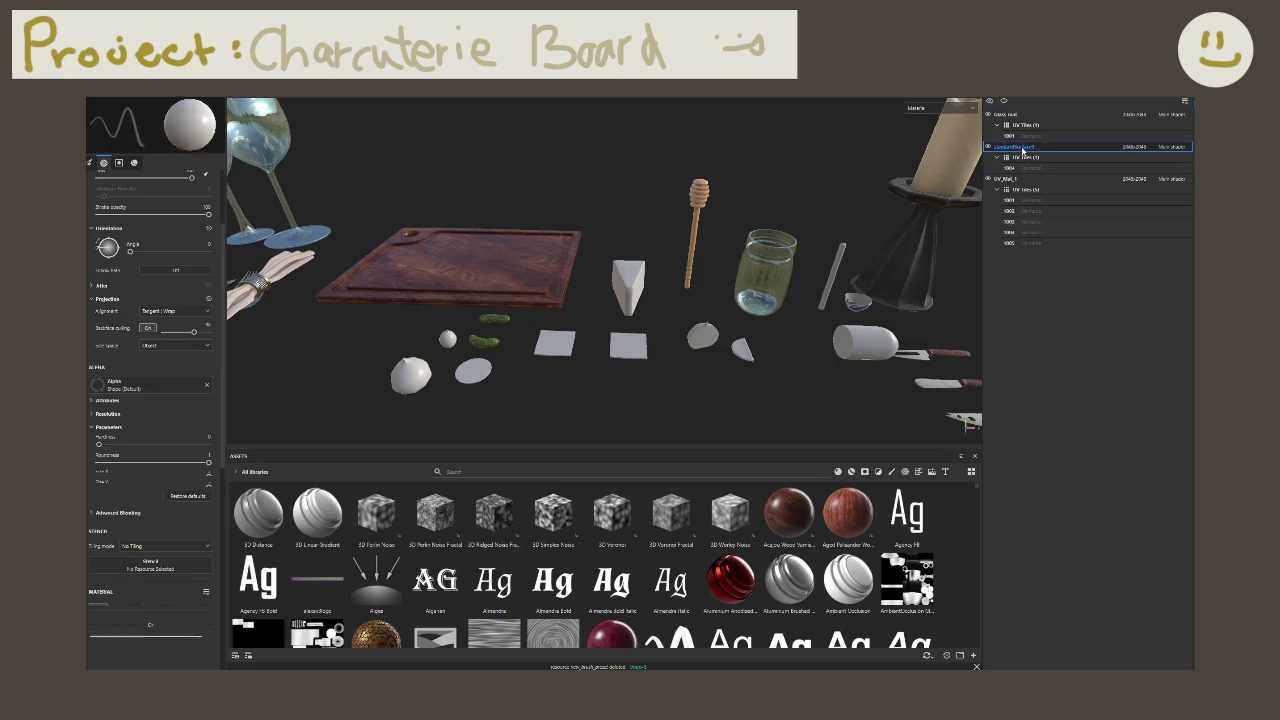
key(f)
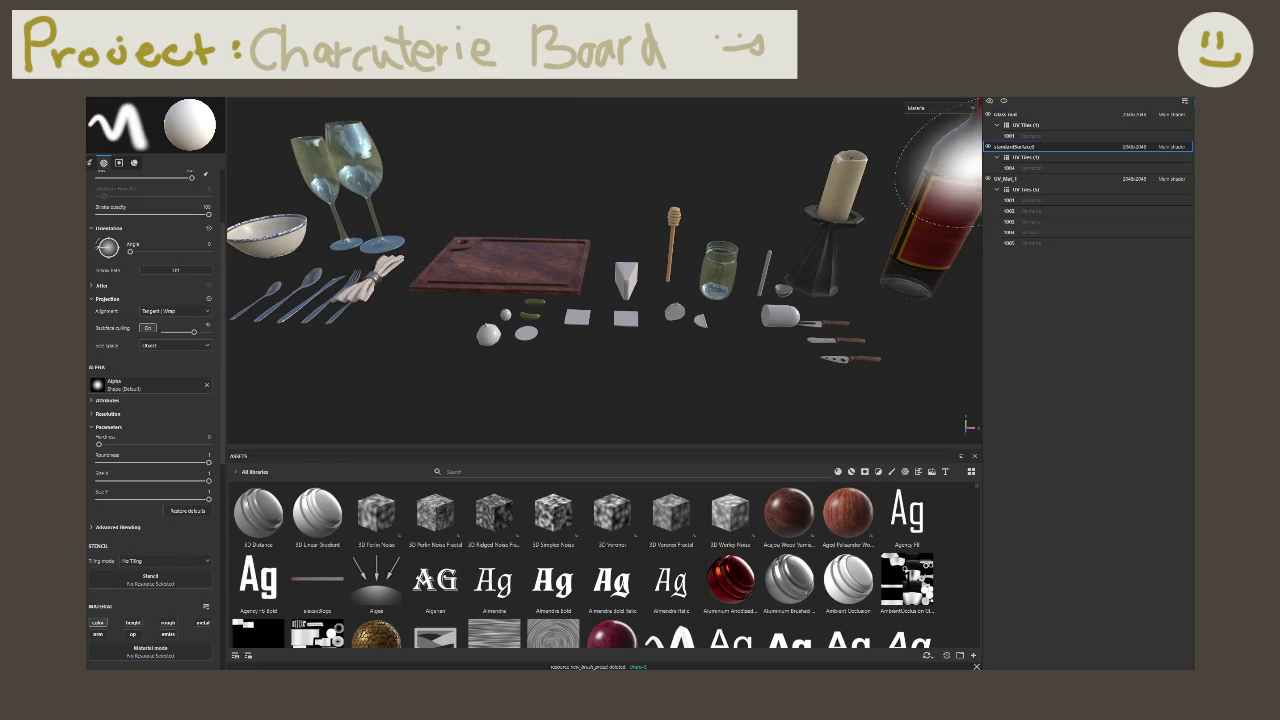
click(987, 147)
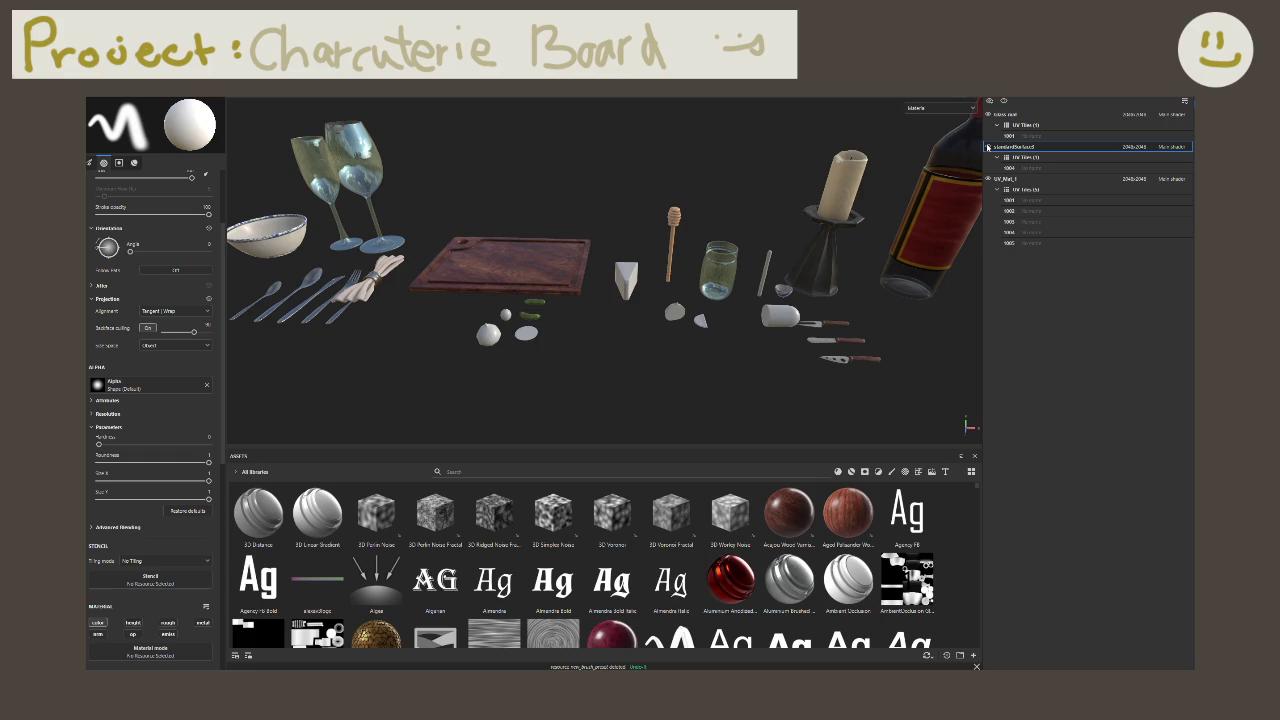
click(987, 147)
click(987, 147)
click(987, 147)
click(987, 147)
key(f)
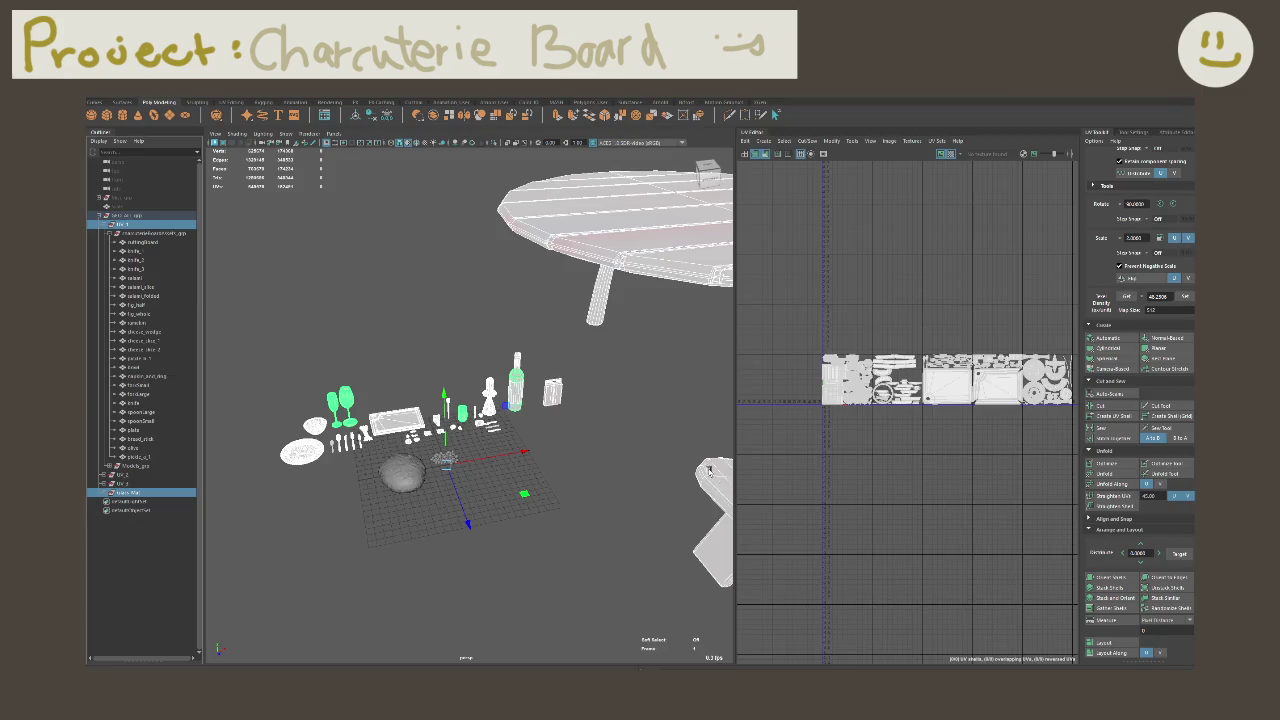
Step: Give the selected cheese discs the Standard Surface material
click(379, 492)
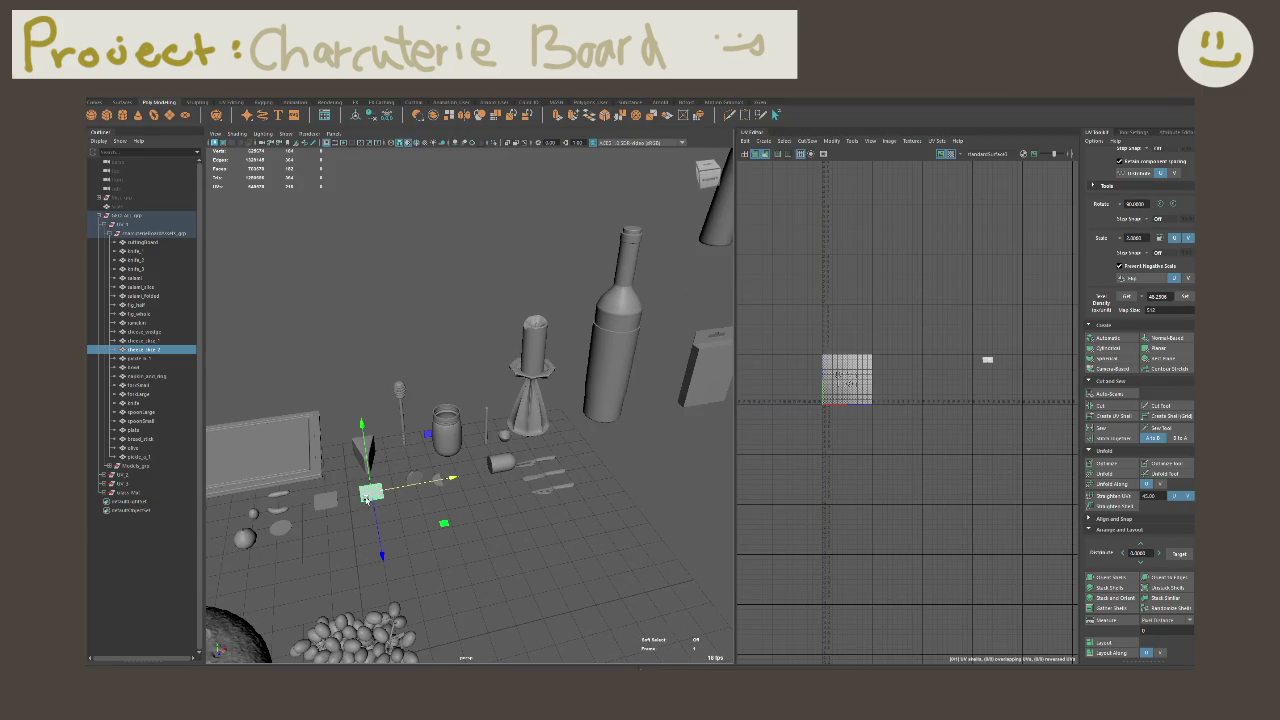
shift+click(328, 500)
right_click(340, 426)
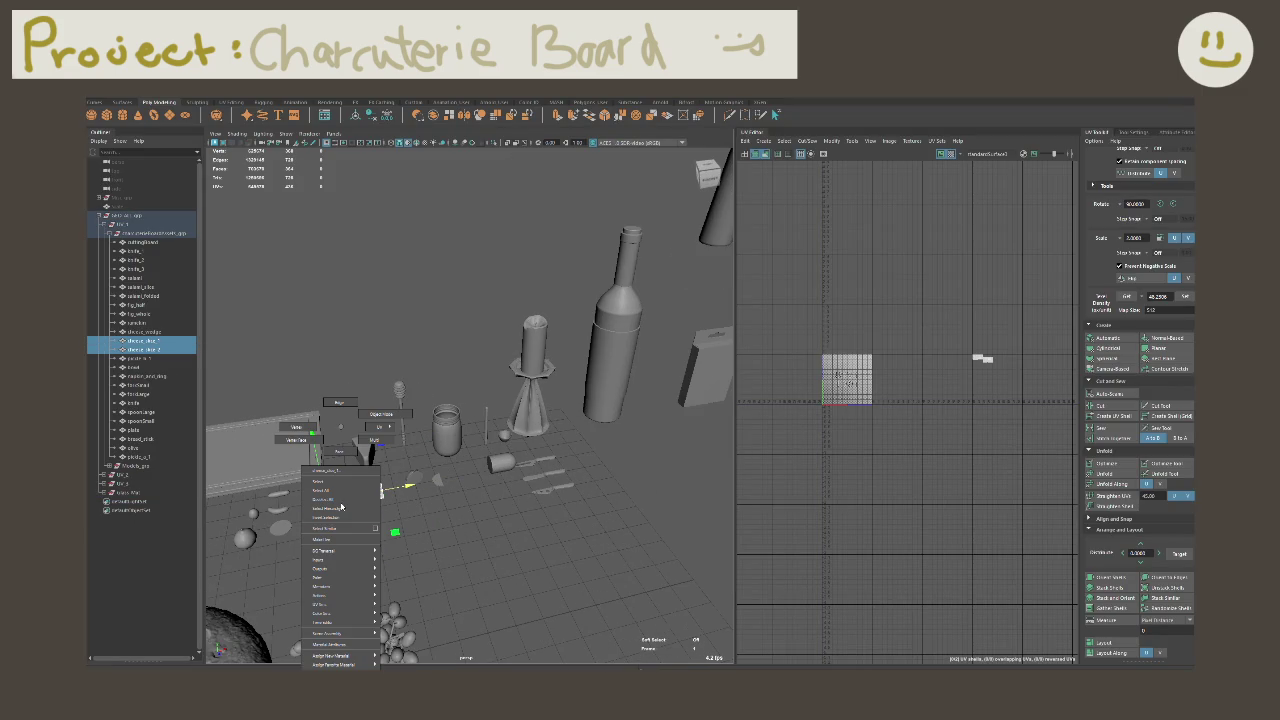
mouse_move(333, 664)
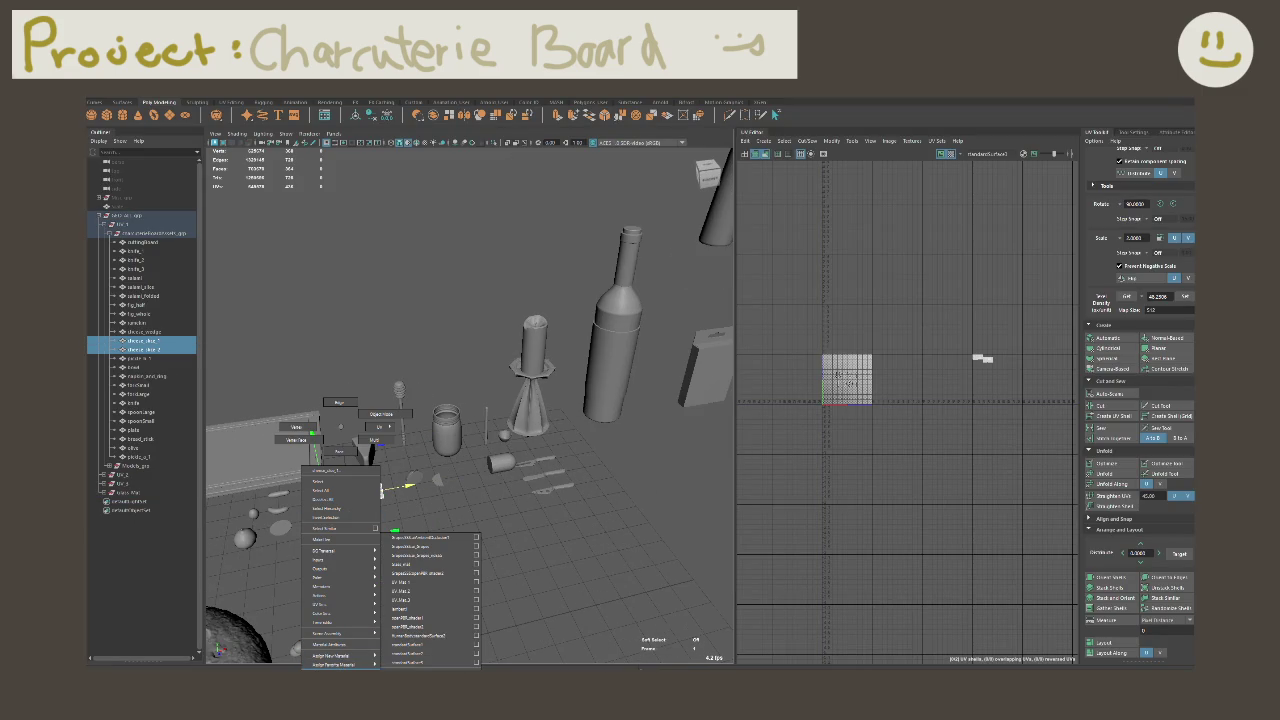
click(410, 584)
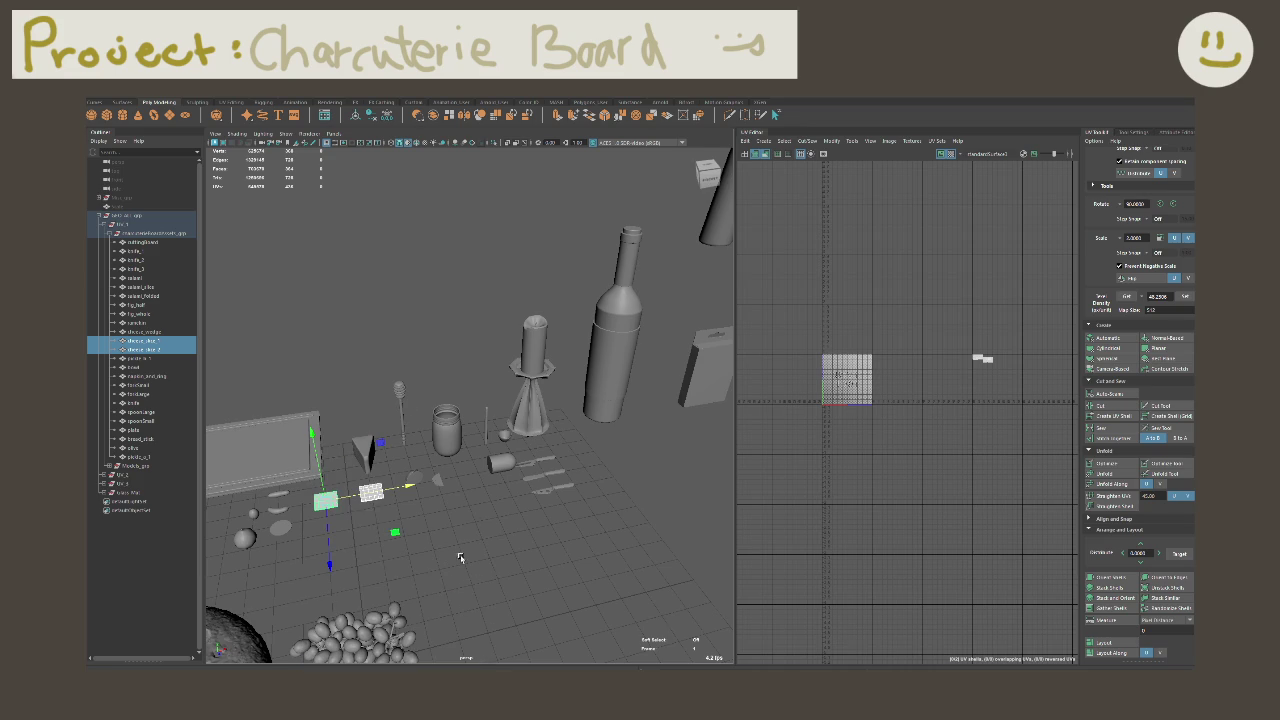
Step: Assign the Standard Surface material to the two cheese slices as well
click(446, 480)
click(424, 477)
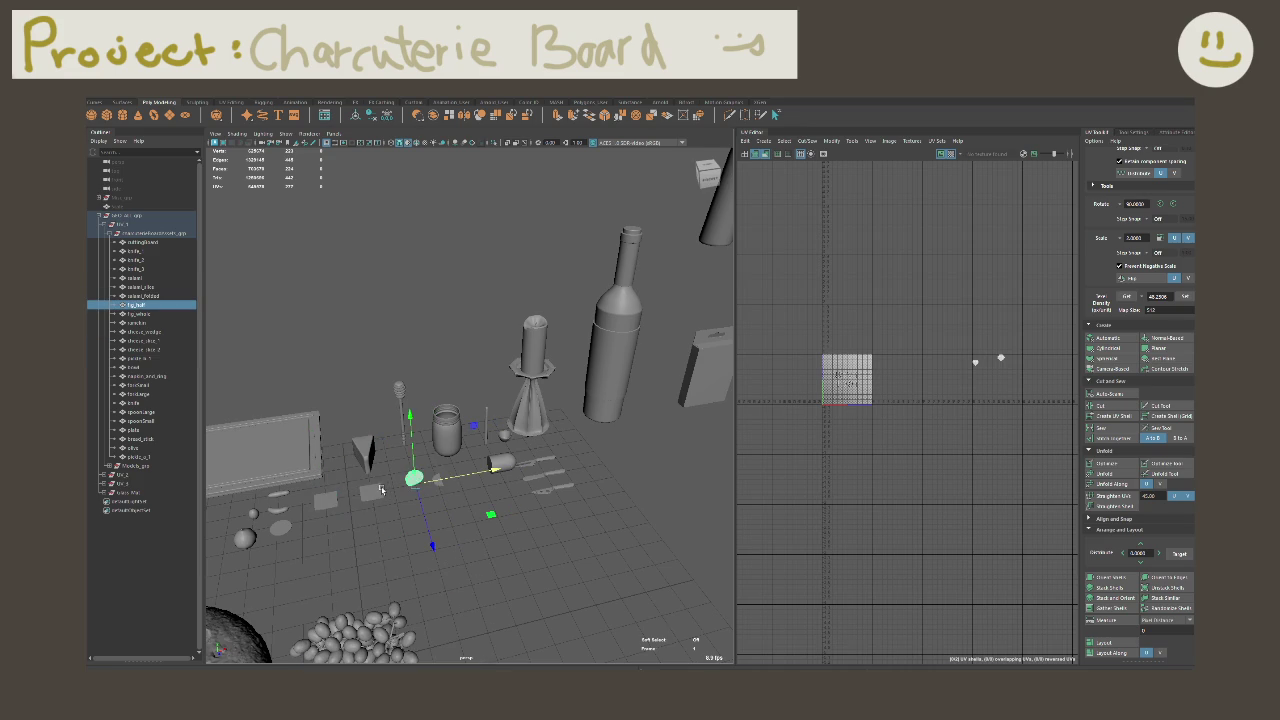
click(383, 493)
drag(420, 521, 314, 486)
right_click(425, 519)
mouse_move(424, 664)
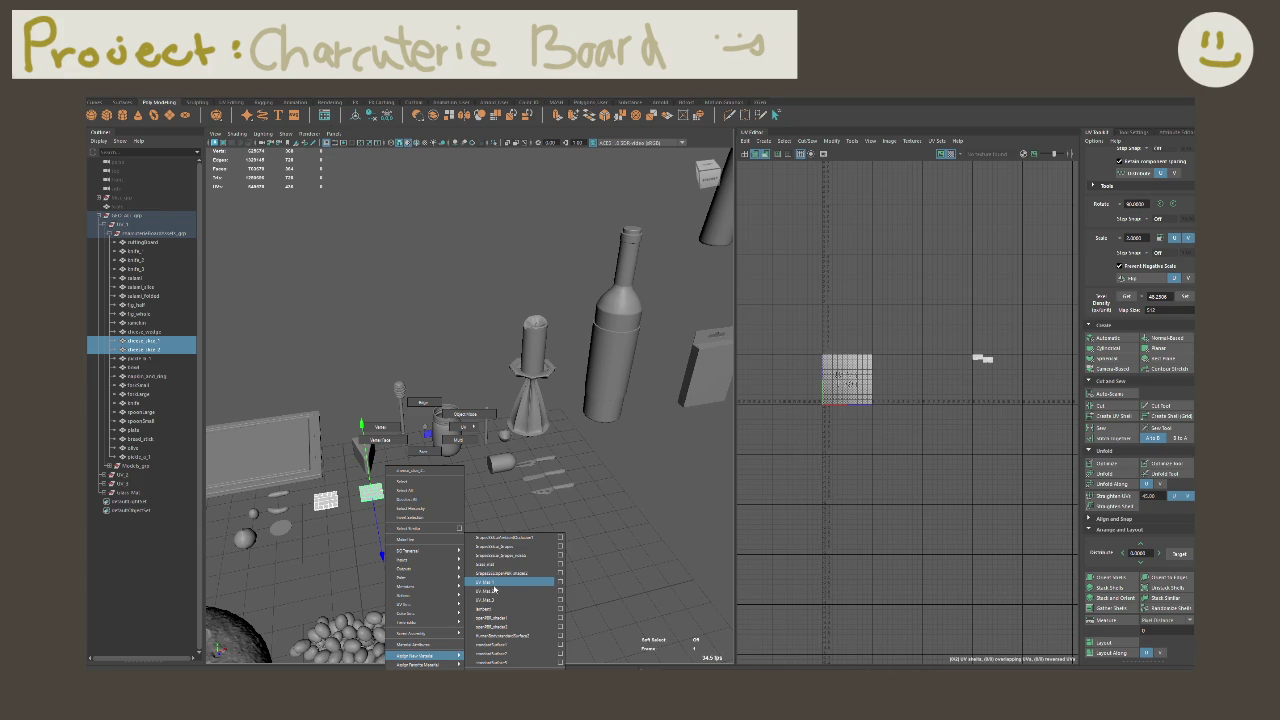
click(493, 589)
Step: Export the whole props group with File > Export Selection and return to Substance Painter
scroll(493, 589, down, 3)
scroll(493, 589, down, 2)
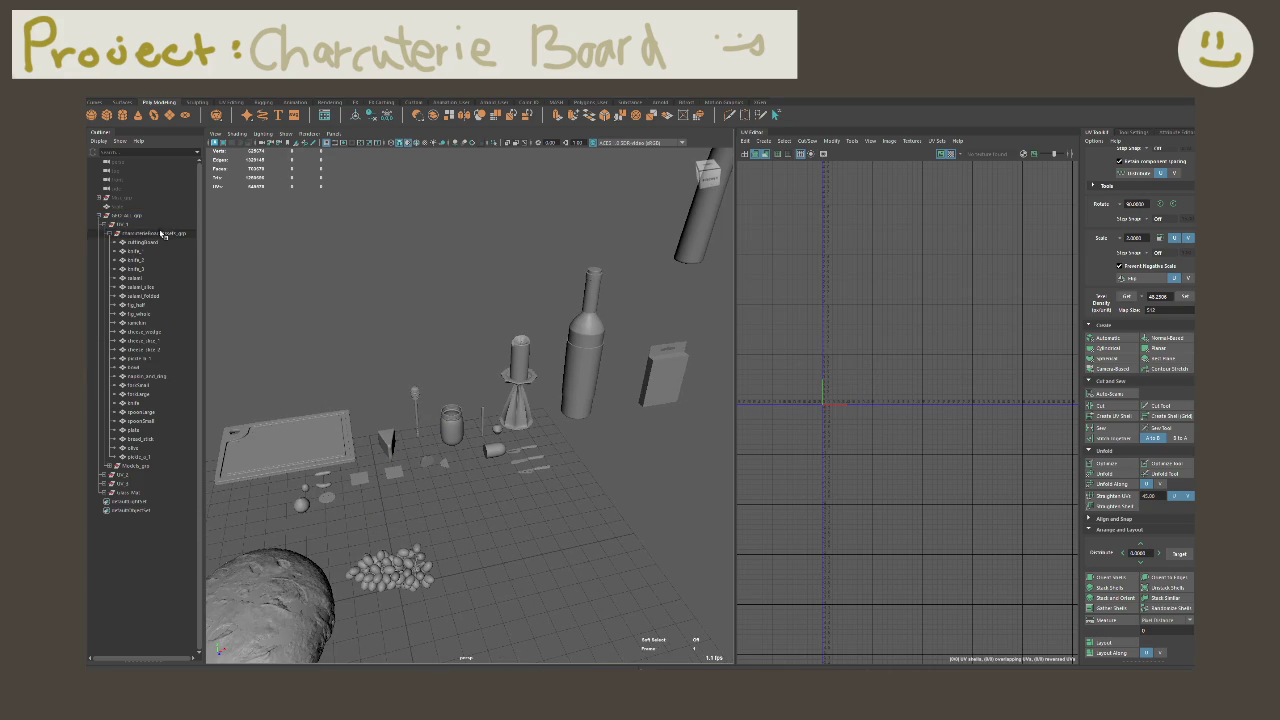
click(135, 224)
click(160, 492)
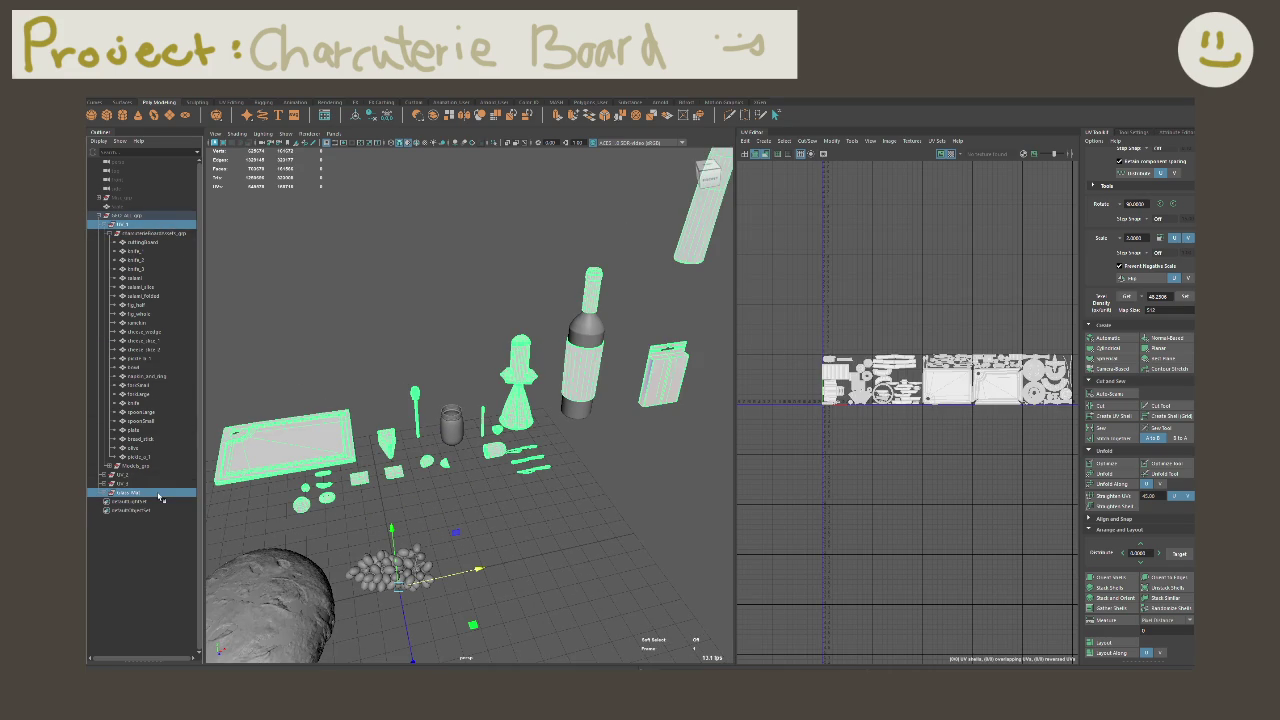
click(96, 98)
mouse_move(112, 207)
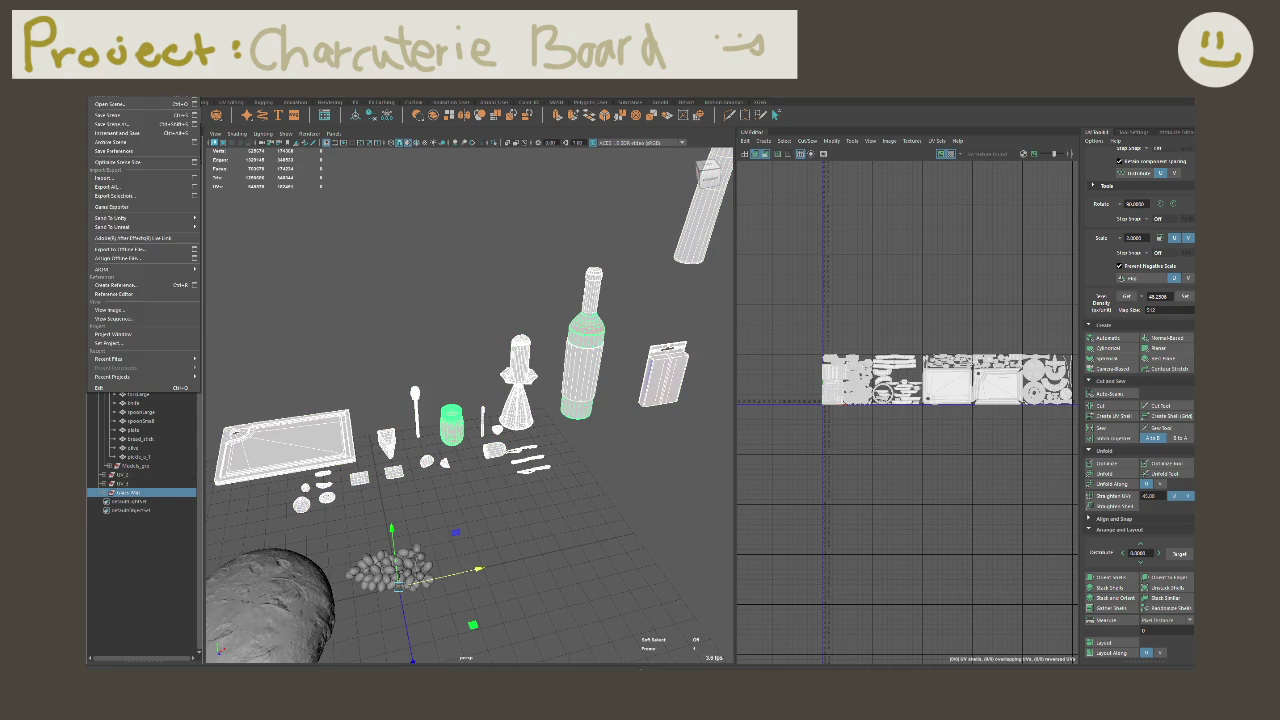
click(141, 197)
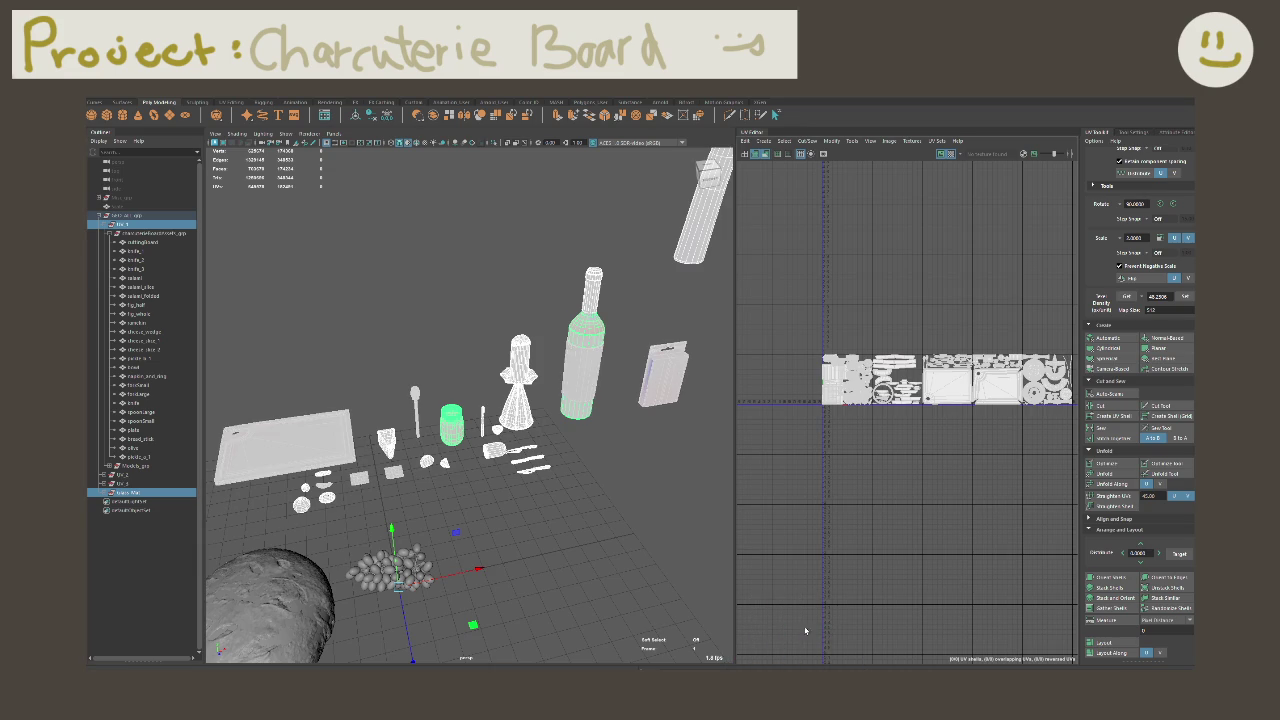
click(768, 667)
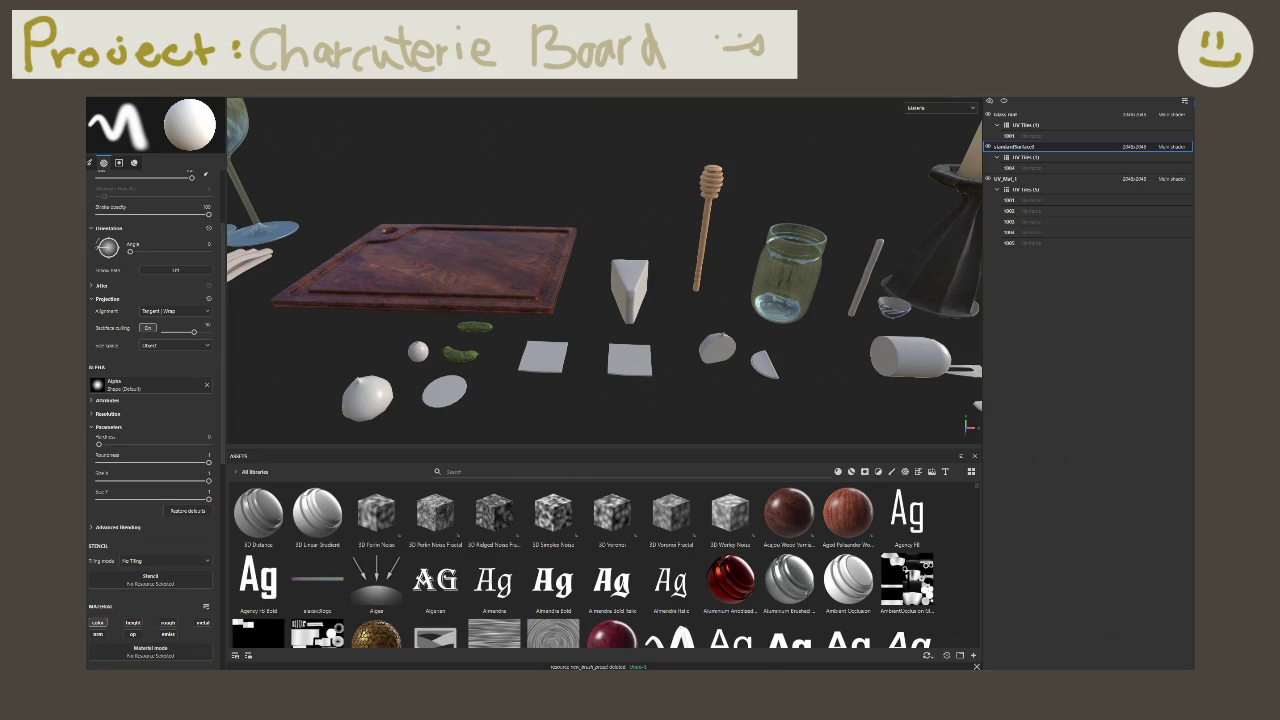
Step: Re-import the updated Maya mesh through Project Configuration and inspect the reloaded cutlery
click(102, 97)
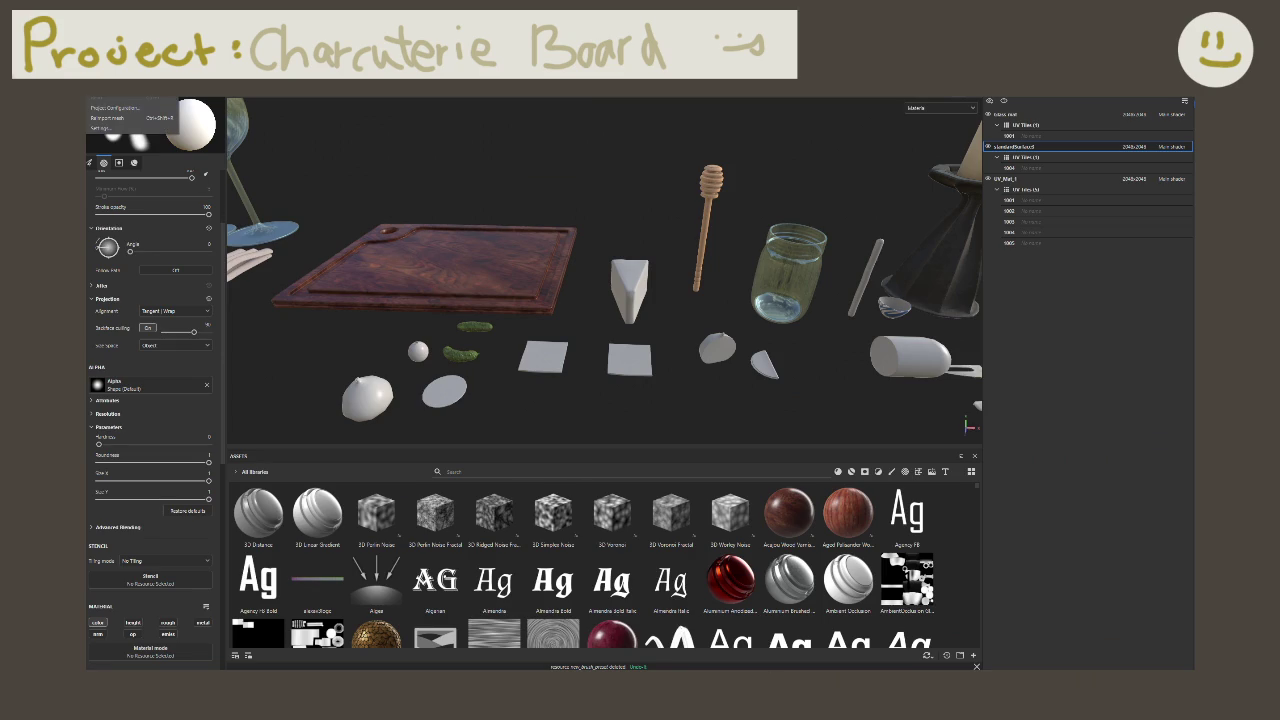
click(103, 107)
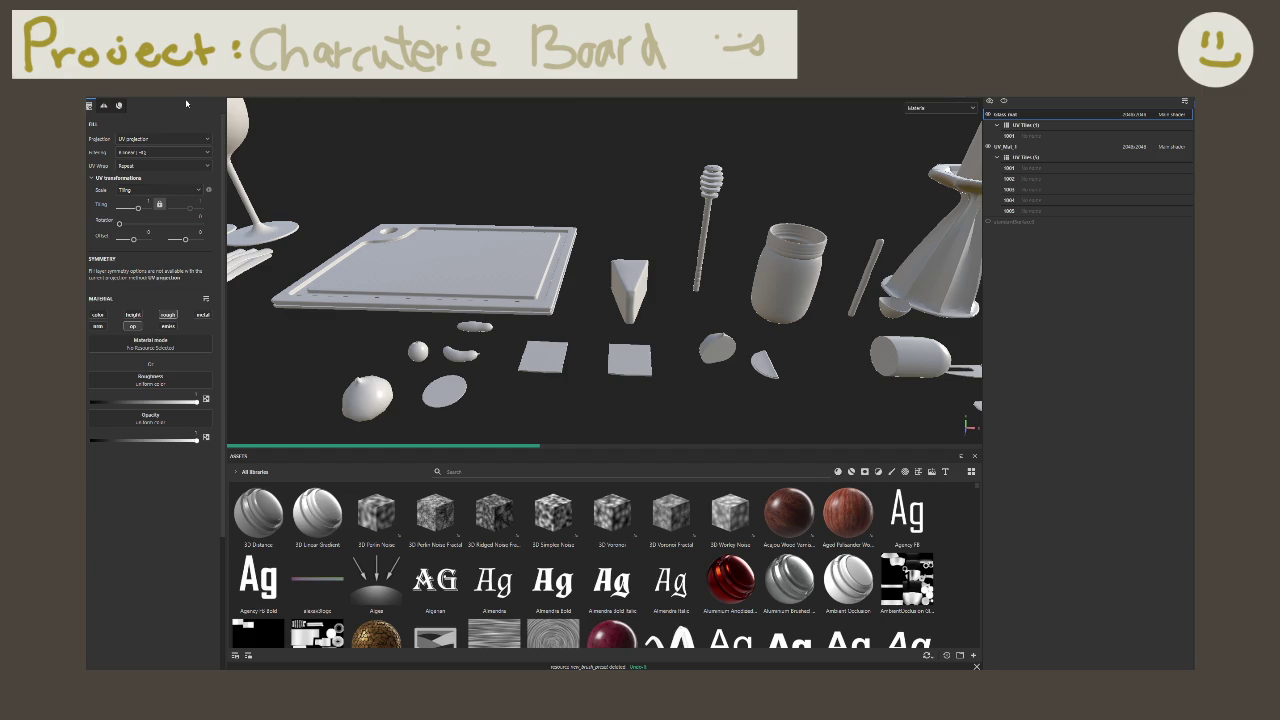
alt+drag(277, 148, 508, 323)
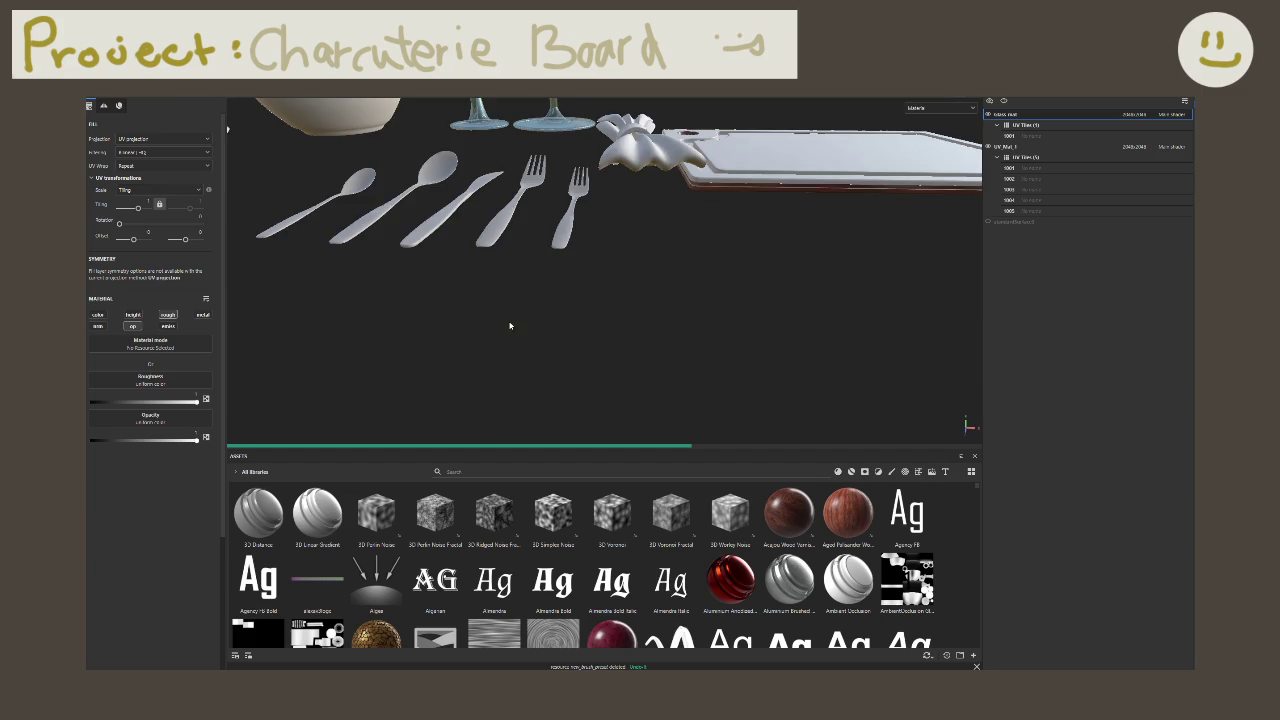
scroll(533, 296, up, 2)
scroll(533, 296, down, 5)
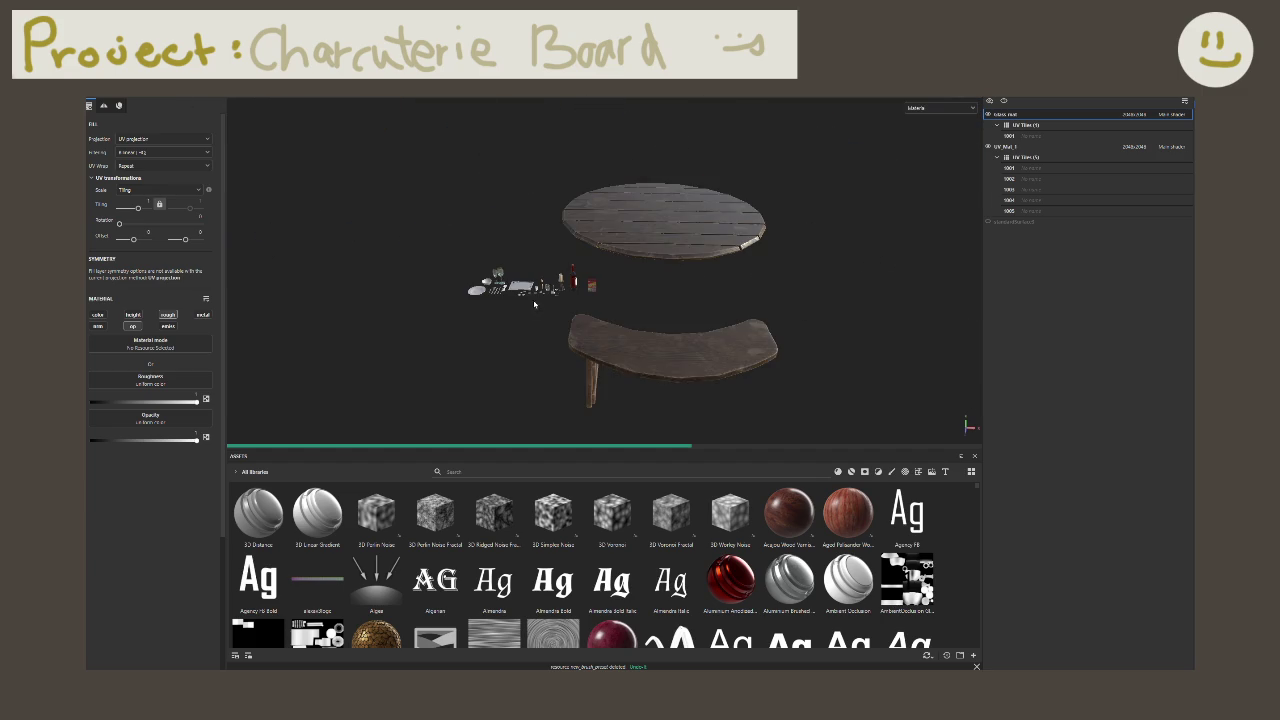
alt+drag(514, 317, 505, 318)
Step: Look over the board and cheese up close, then switch to mesh map Baking mode
scroll(480, 316, up, 3)
scroll(480, 316, up, 2)
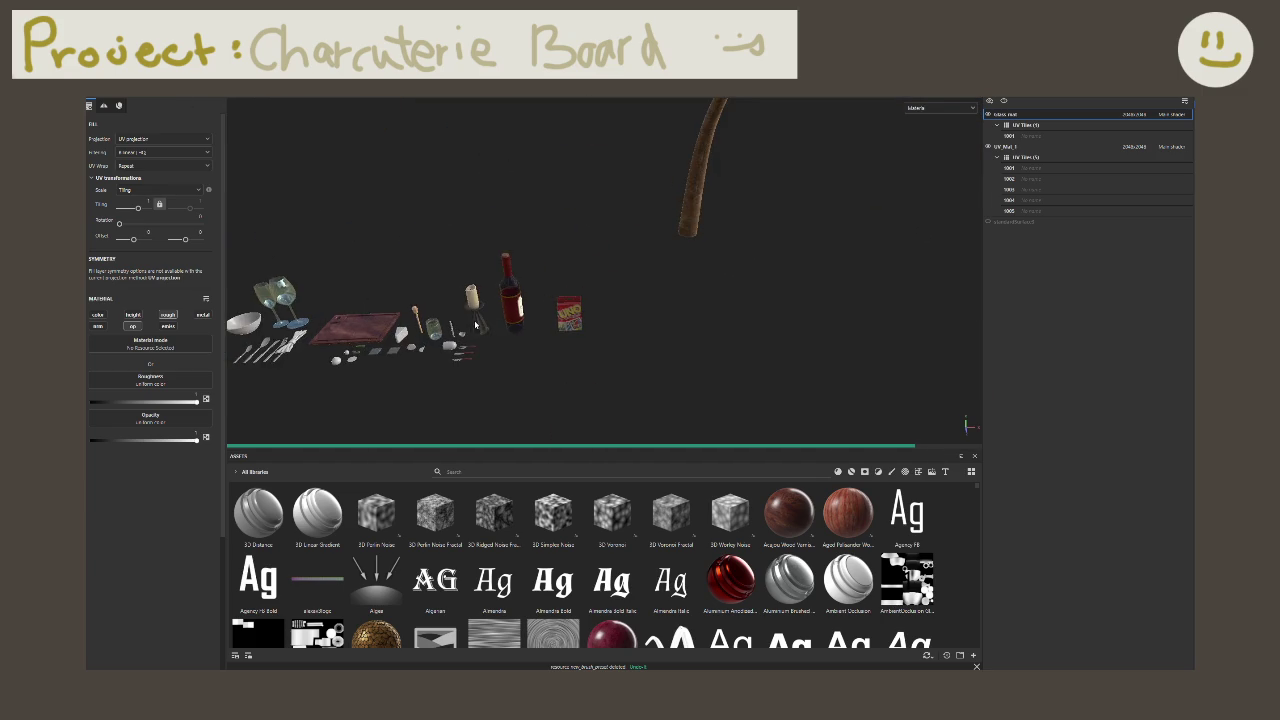
scroll(480, 318, up, 1)
scroll(500, 340, up, 2)
scroll(527, 360, up, 2)
scroll(527, 360, up, 2)
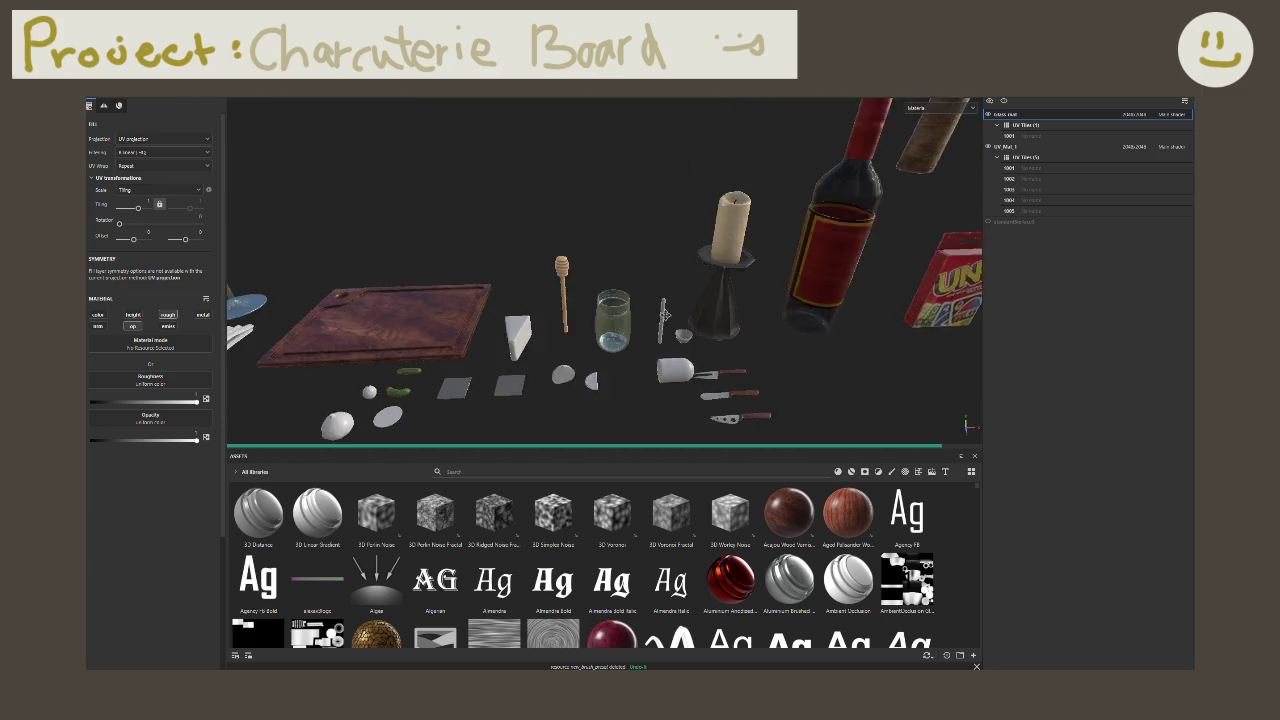
scroll(540, 356, up, 1)
scroll(569, 354, up, 2)
scroll(569, 354, up, 2)
scroll(586, 320, down, 2)
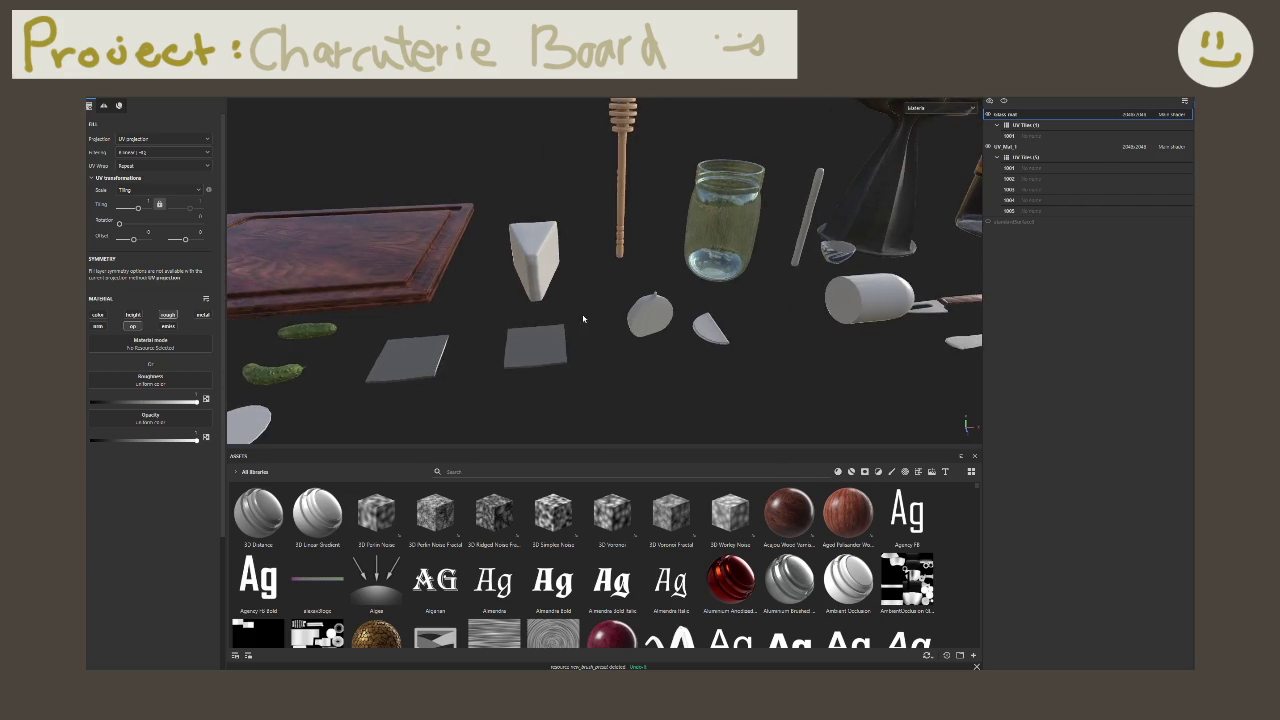
mouse_move(586, 320)
alt+mouse_down()
mouse_move(526, 337)
mouse_move(586, 340)
alt+mouse_up()
scroll(678, 304, up, 3)
alt+drag(678, 304, 605, 298)
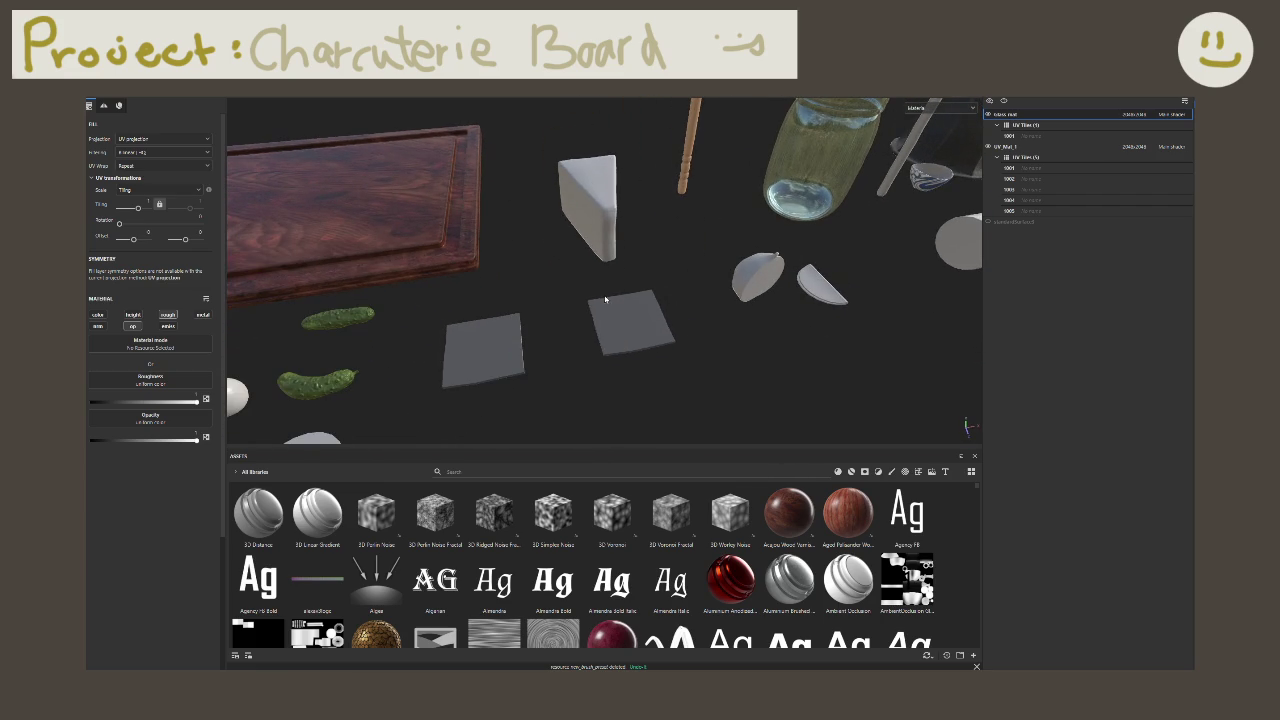
key(ctrl+b)
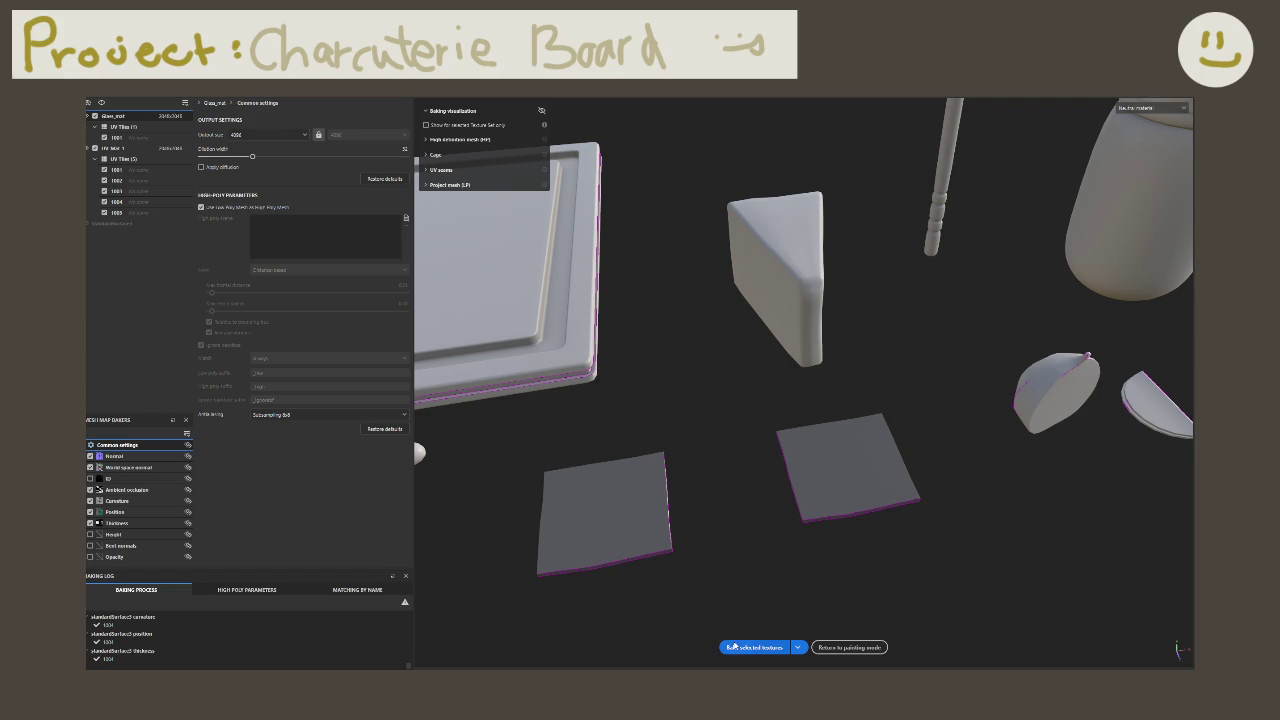
Step: Start baking the mesh maps with Bake selected textures
click(734, 647)
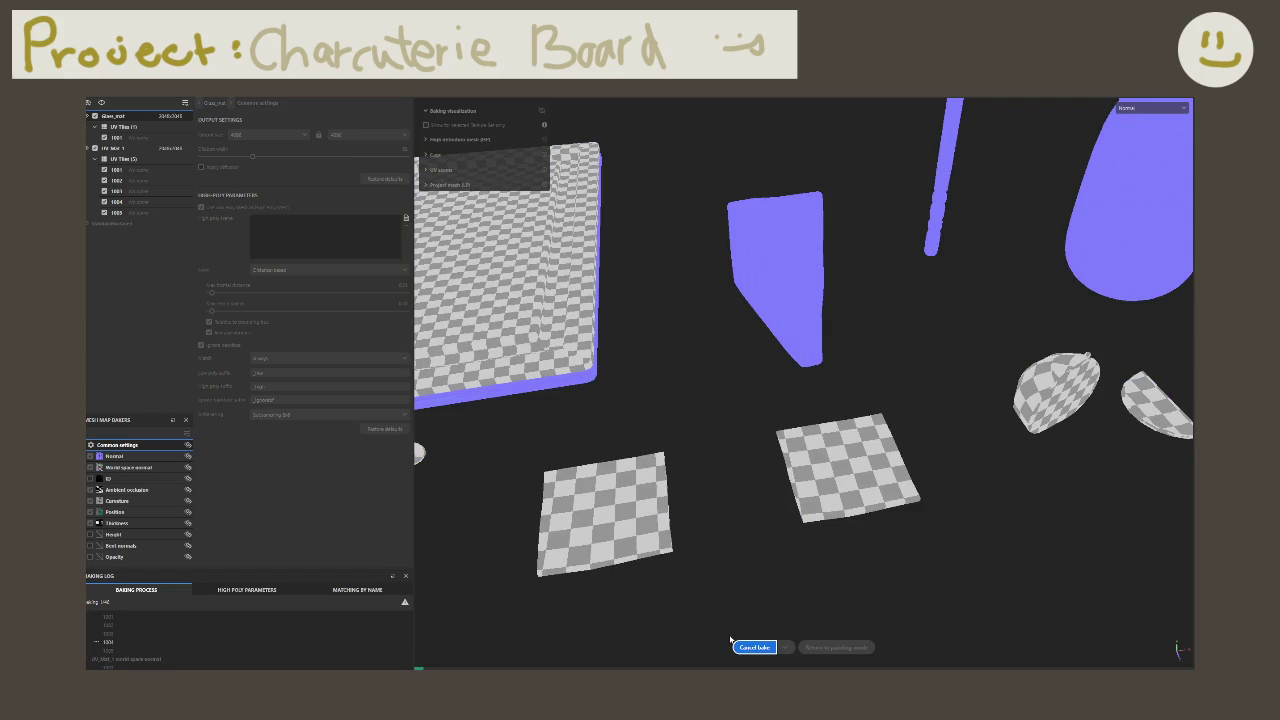